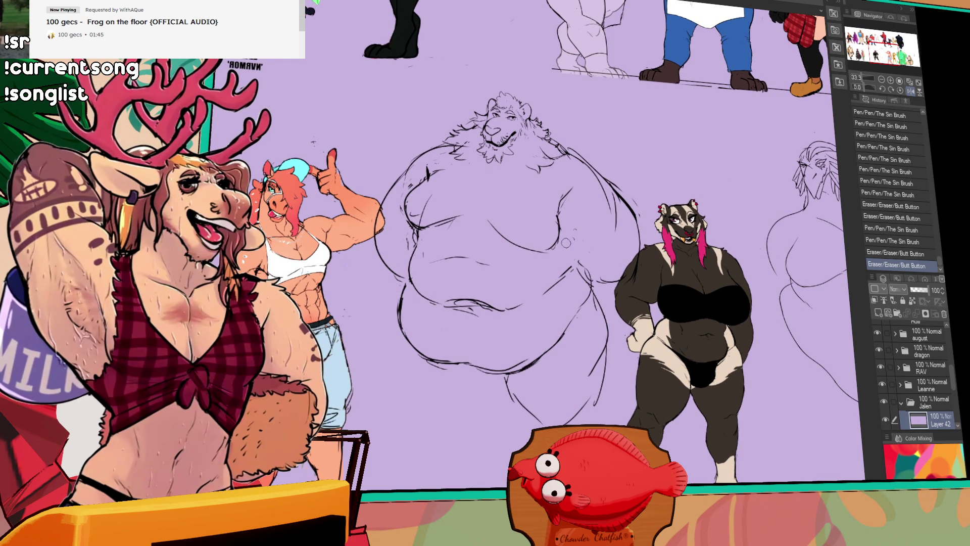
# Touch up the lion's belly and right-shoulder lines, erasing a mark near its lower-right arm
pyautogui.moveTo(573, 263); pyautogui.dragTo(577, 266)
pyautogui.moveTo(576, 262); pyautogui.dragTo(584, 267)
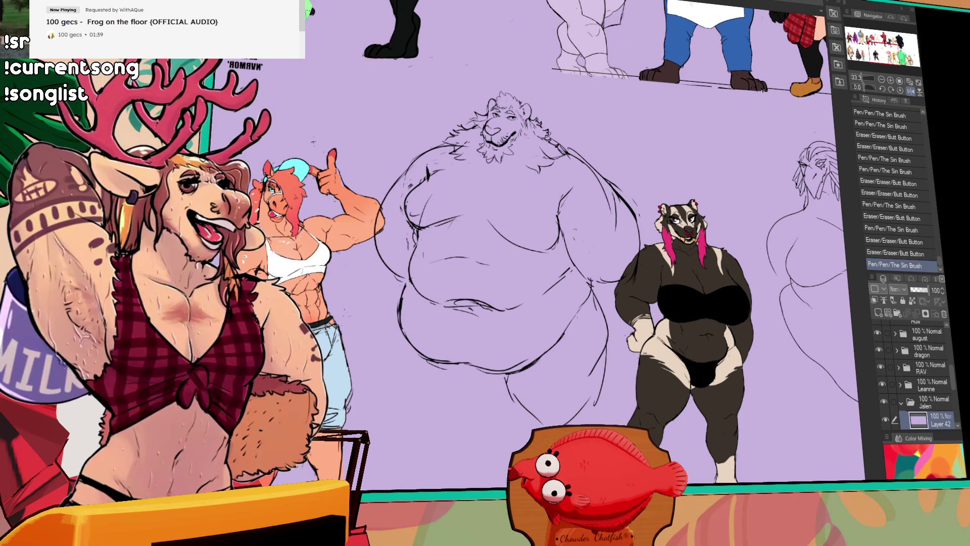
pyautogui.moveTo(614, 211); pyautogui.dragTo(610, 206)
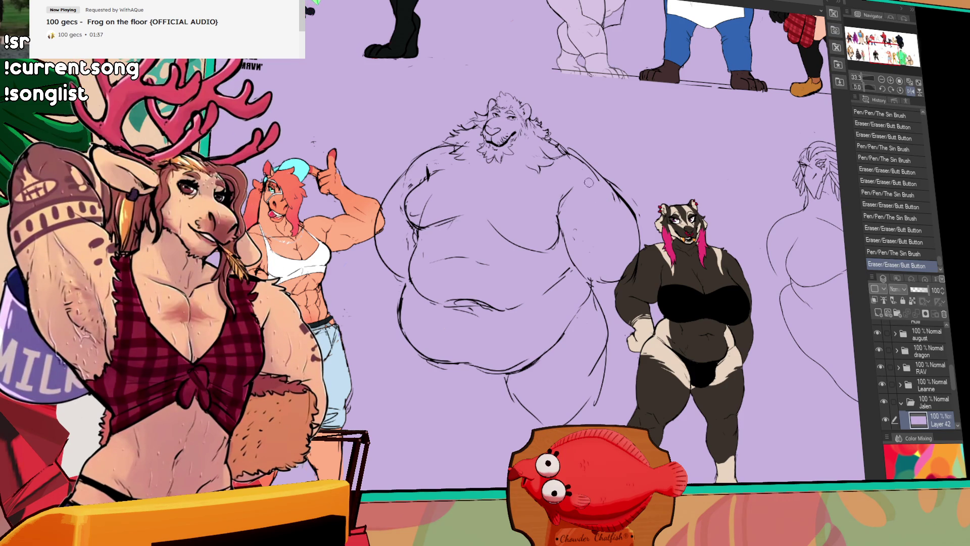
pyautogui.moveTo(576, 157); pyautogui.dragTo(596, 177)
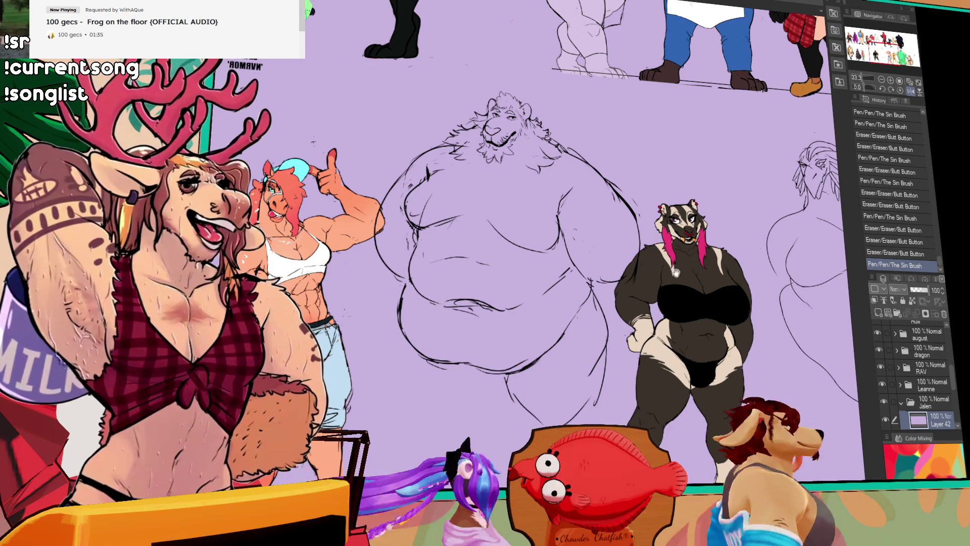
pyautogui.moveTo(599, 271)
pyautogui.mouseDown()
pyautogui.moveTo(605, 282)
pyautogui.moveTo(599, 278)
pyautogui.moveTo(616, 264)
pyautogui.mouseUp()
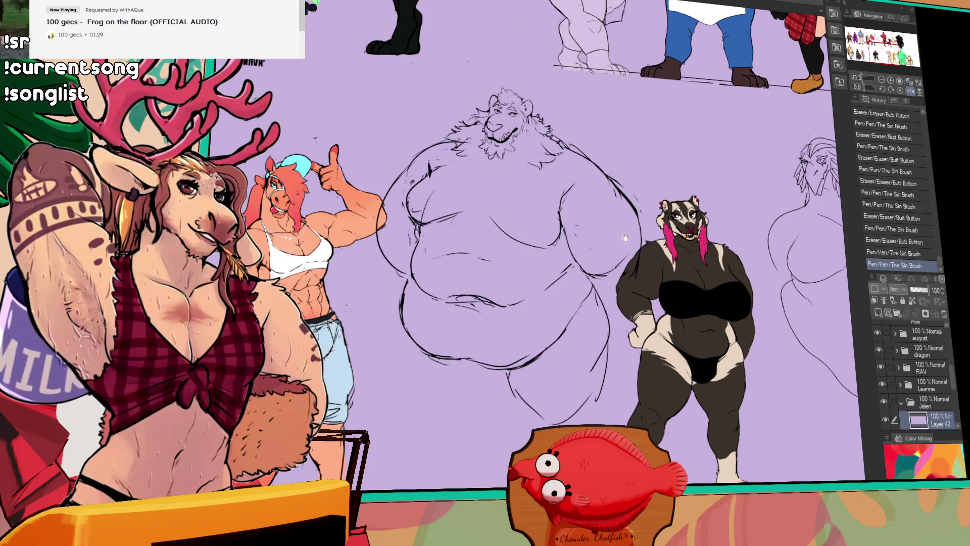
# Refine the lion's chest and belly fold lines, undoing a stray right-chest stroke
pyautogui.hscroll(-3, 556, 232)
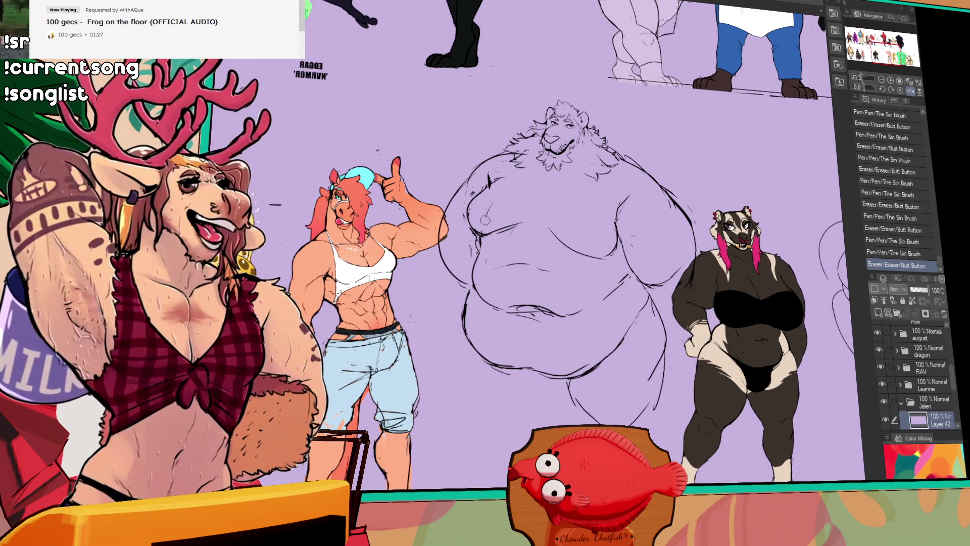
pyautogui.moveTo(483, 204)
pyautogui.mouseDown()
pyautogui.moveTo(493, 223)
pyautogui.moveTo(484, 233)
pyautogui.moveTo(480, 217)
pyautogui.mouseUp()
pyautogui.scroll(-1, 555, 228)
pyautogui.moveTo(556, 213)
pyautogui.mouseDown()
pyautogui.moveTo(595, 242)
pyautogui.moveTo(586, 242)
pyautogui.mouseUp()
pyautogui.moveTo(580, 236); pyautogui.dragTo(585, 244)
pyautogui.moveTo(582, 238); pyautogui.dragTo(586, 241)
pyautogui.moveTo(623, 188)
pyautogui.mouseDown()
pyautogui.moveTo(638, 205)
pyautogui.moveTo(628, 209)
pyautogui.mouseUp()
pyautogui.hotkey('ctrl', 'z')
# Refine the lion's lower belly lines and erase a small part of them
pyautogui.scroll(-1, 634, 195)
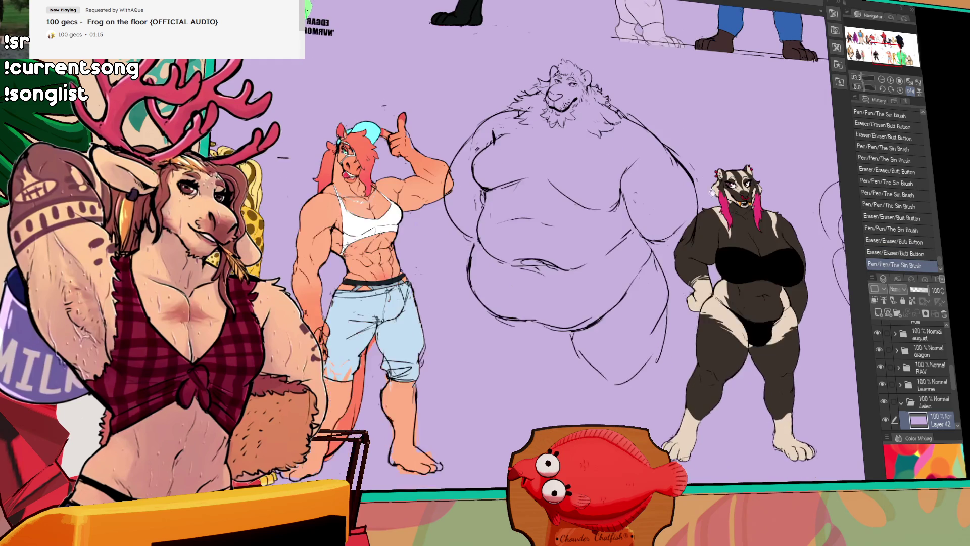
pyautogui.moveTo(694, 222); pyautogui.dragTo(685, 217)
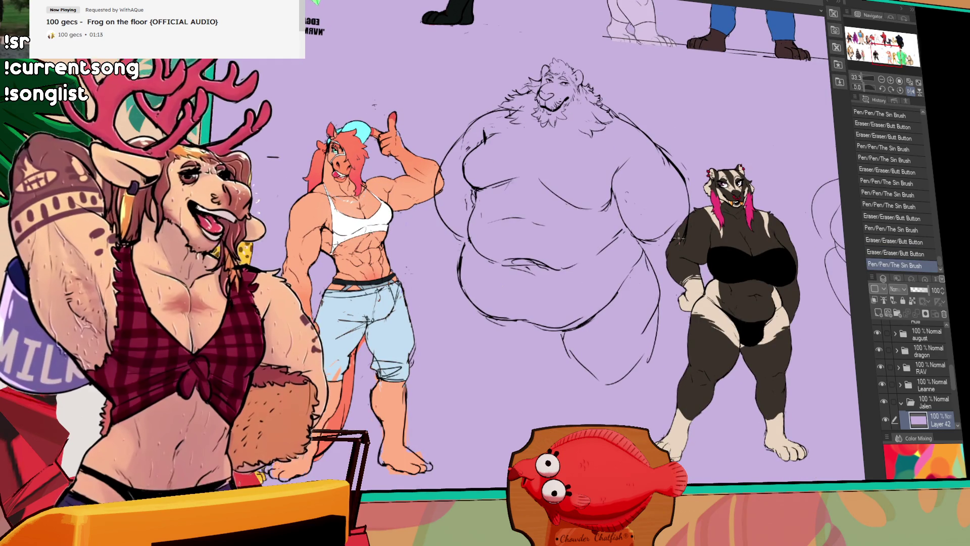
pyautogui.scroll(-1, 519, 279)
pyautogui.moveTo(586, 288)
pyautogui.mouseDown()
pyautogui.moveTo(530, 298)
pyautogui.moveTo(556, 294)
pyautogui.mouseUp()
pyautogui.moveTo(624, 253)
pyautogui.mouseDown()
pyautogui.moveTo(579, 296)
pyautogui.moveTo(615, 261)
pyautogui.moveTo(596, 289)
pyautogui.mouseUp()
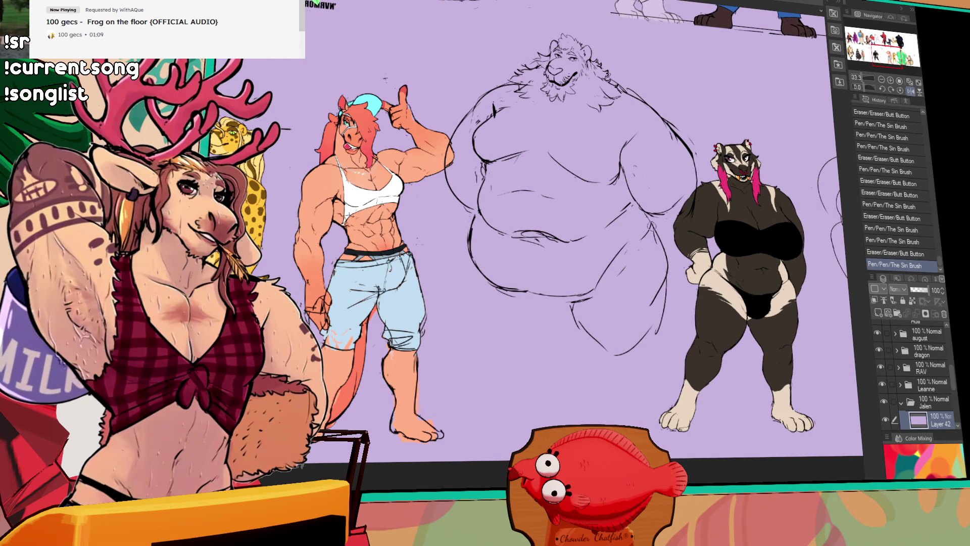
pyautogui.moveTo(627, 245)
pyautogui.mouseDown()
pyautogui.moveTo(611, 273)
pyautogui.moveTo(586, 278)
pyautogui.moveTo(576, 293)
pyautogui.moveTo(573, 282)
pyautogui.mouseUp()
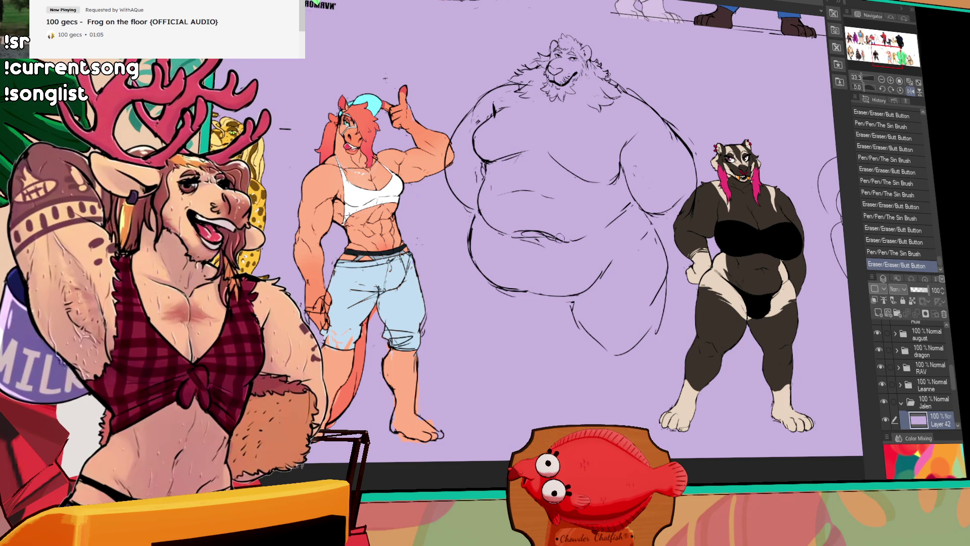
# Redraw the lion's navel as a small curve, retrying one stroke
pyautogui.moveTo(523, 235)
pyautogui.mouseDown()
pyautogui.moveTo(548, 240)
pyautogui.moveTo(538, 235)
pyautogui.mouseUp()
pyautogui.moveTo(530, 233); pyautogui.dragTo(548, 239)
pyautogui.moveTo(543, 236)
pyautogui.mouseDown()
pyautogui.moveTo(554, 241)
pyautogui.moveTo(536, 240)
pyautogui.mouseUp()
pyautogui.moveTo(528, 238); pyautogui.dragTo(533, 244)
pyautogui.moveTo(533, 240); pyautogui.dragTo(540, 247)
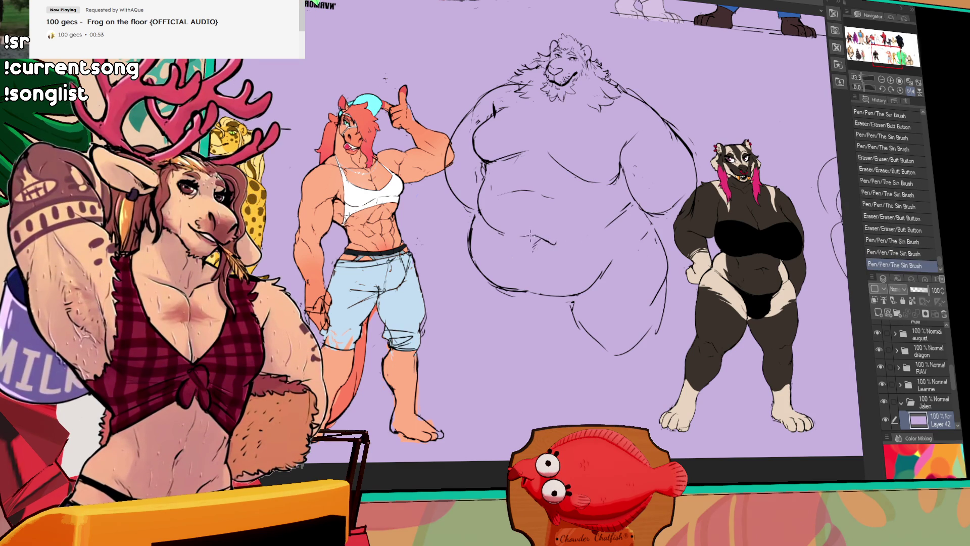
pyautogui.hotkey('ctrl', 'z')
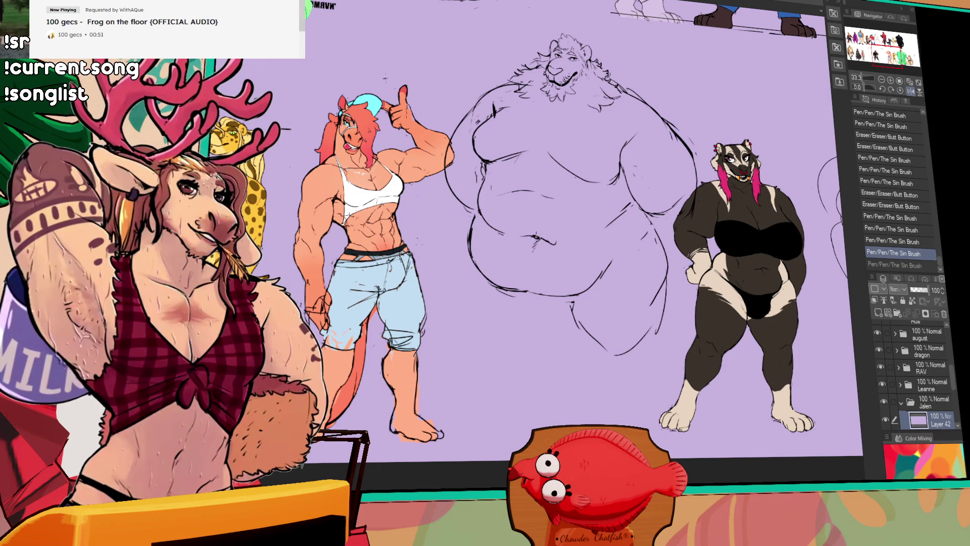
pyautogui.moveTo(535, 237); pyautogui.dragTo(532, 234)
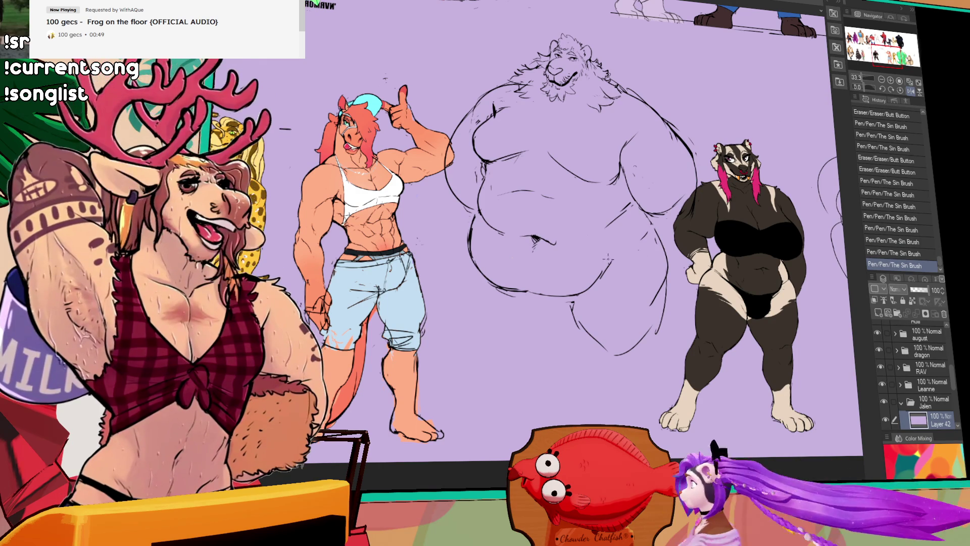
# Redraw the lines along the lion's left belly and erase a small belly mark
pyautogui.moveTo(469, 260); pyautogui.dragTo(475, 253)
pyautogui.moveTo(479, 215); pyautogui.dragTo(487, 283)
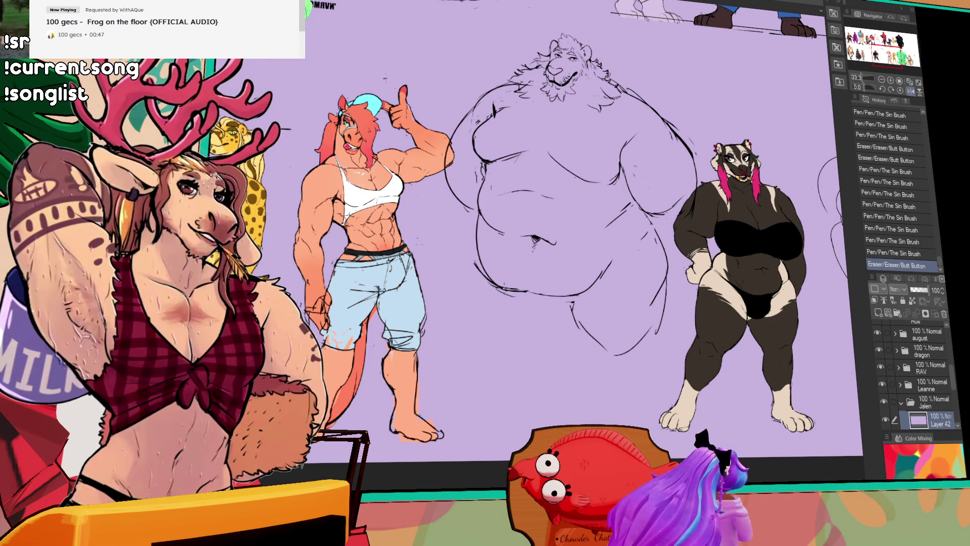
pyautogui.moveTo(472, 235)
pyautogui.mouseDown()
pyautogui.moveTo(507, 298)
pyautogui.moveTo(556, 293)
pyautogui.mouseUp()
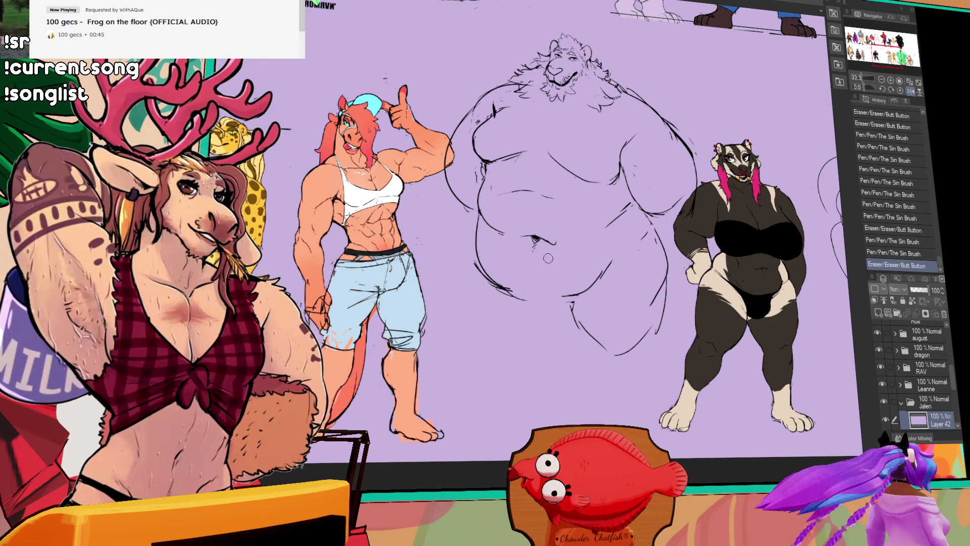
pyautogui.moveTo(635, 253); pyautogui.dragTo(625, 250)
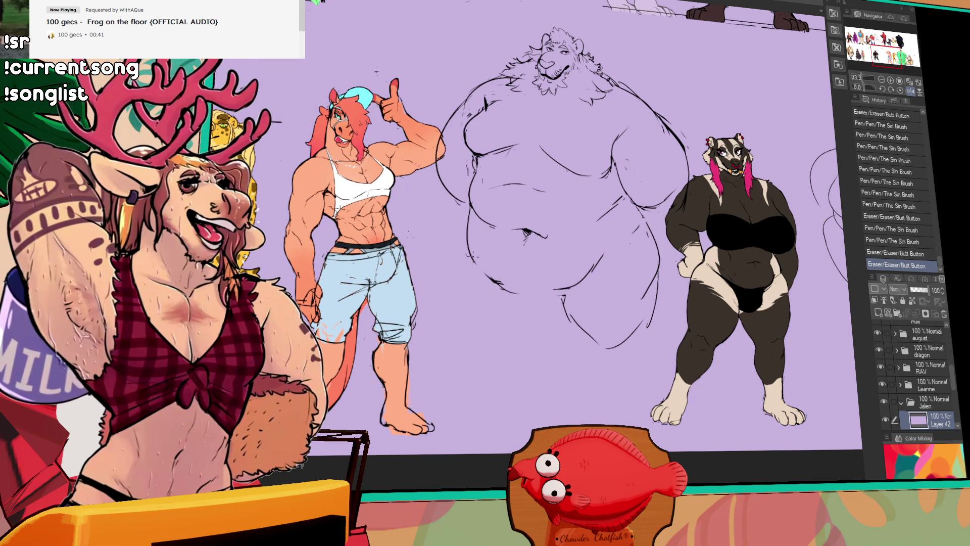
# Redraw the lion's lower-left belly stroke several times until it sits right
pyautogui.hotkey('ctrl', 'z')
pyautogui.moveTo(474, 257); pyautogui.dragTo(535, 299)
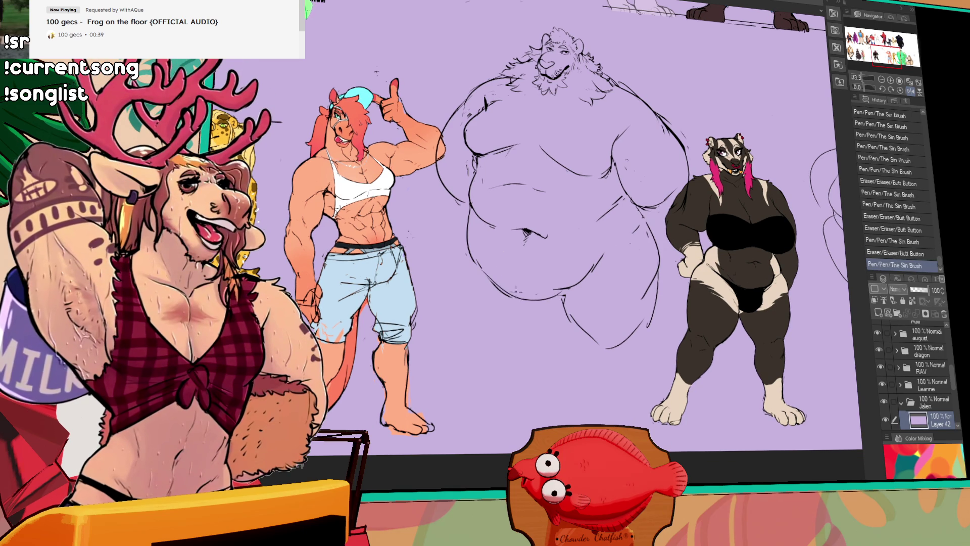
pyautogui.hotkey('ctrl', 'z')
pyautogui.moveTo(475, 260); pyautogui.dragTo(536, 297)
pyautogui.hotkey('ctrl', 'z')
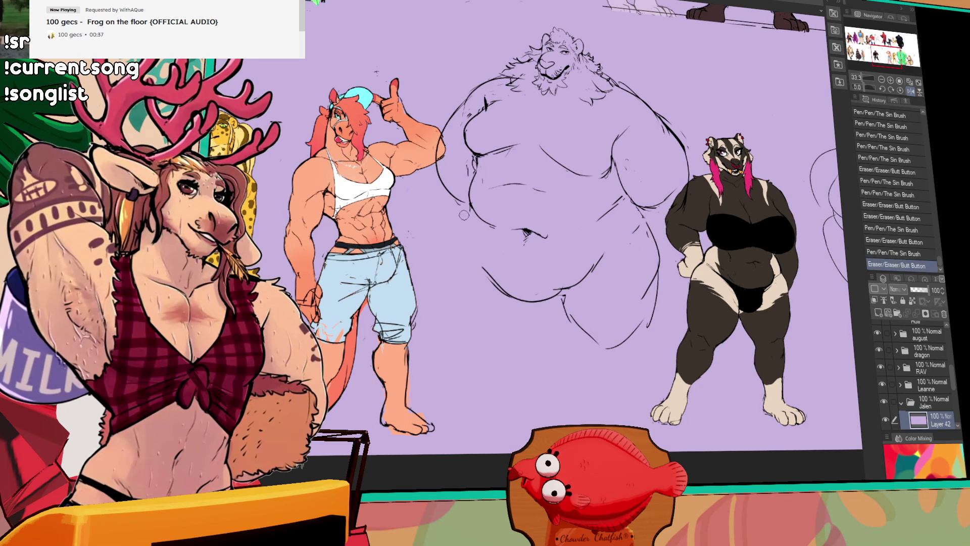
pyautogui.moveTo(467, 197); pyautogui.dragTo(462, 231)
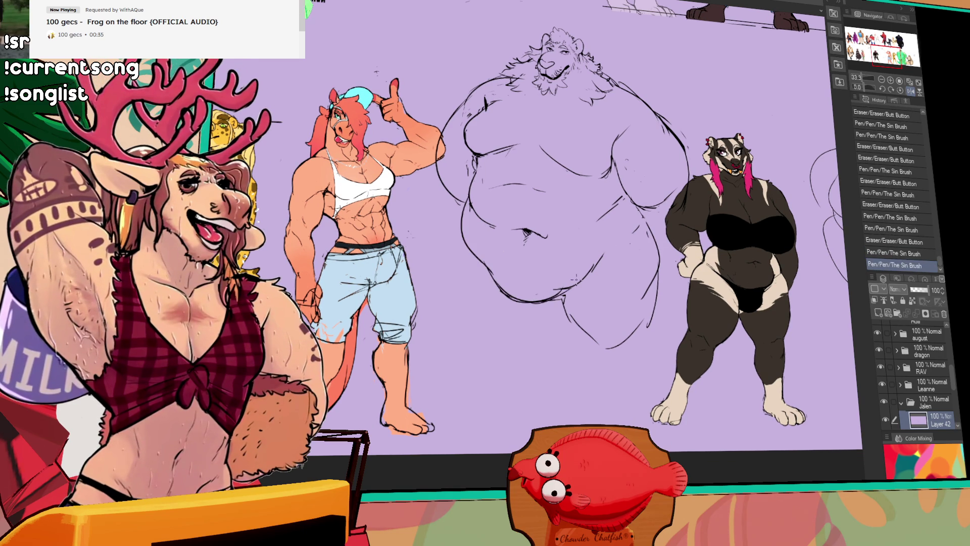
# Erase part of the lion's right belly line and add short strokes there
pyautogui.moveTo(571, 285); pyautogui.dragTo(604, 258)
pyautogui.moveTo(619, 207); pyautogui.dragTo(624, 243)
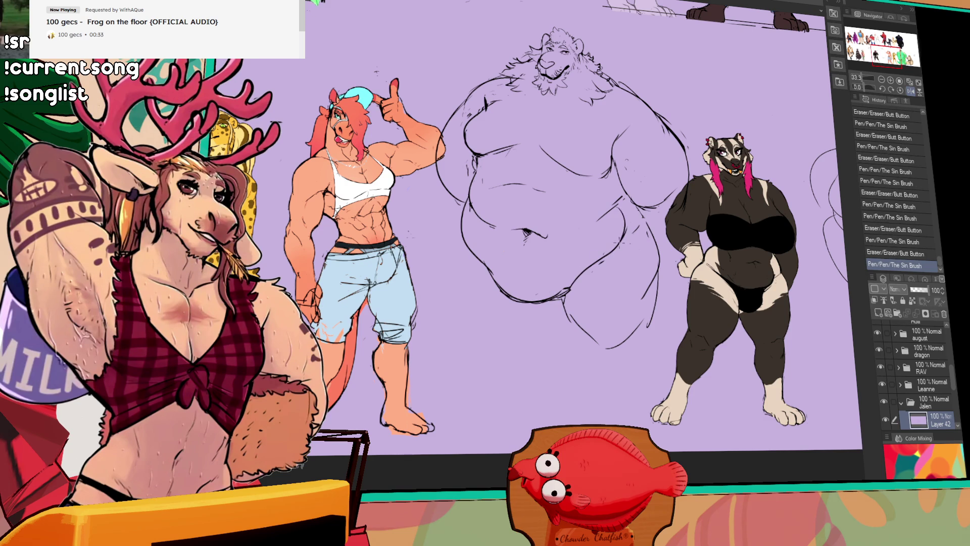
pyautogui.moveTo(623, 208)
pyautogui.mouseDown()
pyautogui.moveTo(629, 244)
pyautogui.moveTo(632, 234)
pyautogui.moveTo(620, 247)
pyautogui.mouseUp()
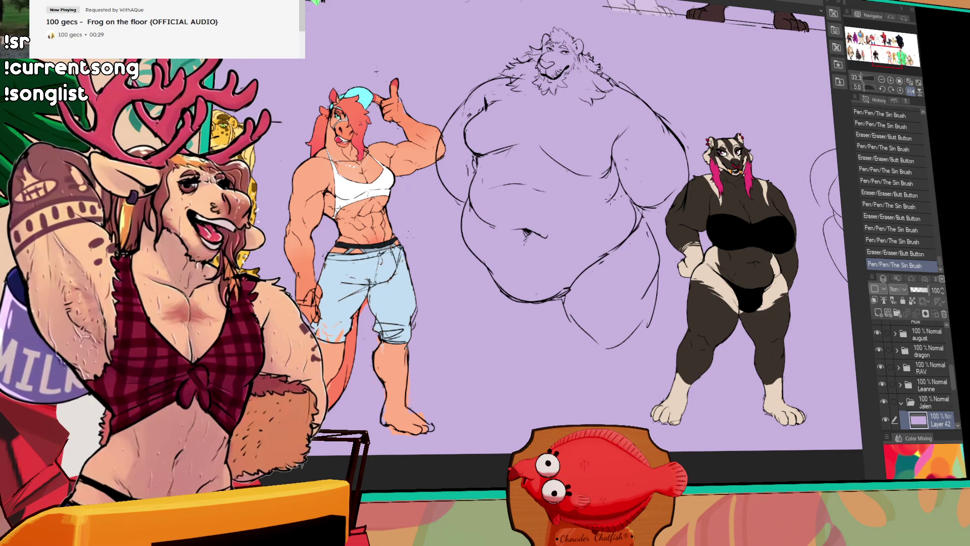
pyautogui.moveTo(611, 189); pyautogui.dragTo(609, 187)
# Add new lines along the lion's left belly edge and make small edits across the belly
pyautogui.moveTo(485, 220)
pyautogui.mouseDown()
pyautogui.moveTo(491, 226)
pyautogui.moveTo(452, 232)
pyautogui.moveTo(460, 226)
pyautogui.moveTo(461, 234)
pyautogui.mouseUp()
pyautogui.moveTo(478, 180)
pyautogui.mouseDown()
pyautogui.moveTo(461, 222)
pyautogui.moveTo(486, 212)
pyautogui.moveTo(493, 227)
pyautogui.mouseUp()
pyautogui.moveTo(487, 217); pyautogui.dragTo(536, 235)
pyautogui.moveTo(535, 230)
pyautogui.mouseDown()
pyautogui.moveTo(557, 235)
pyautogui.moveTo(529, 233)
pyautogui.moveTo(586, 211)
pyautogui.mouseUp()
pyautogui.moveTo(591, 196); pyautogui.dragTo(596, 191)
pyautogui.moveTo(550, 125); pyautogui.dragTo(625, 194)
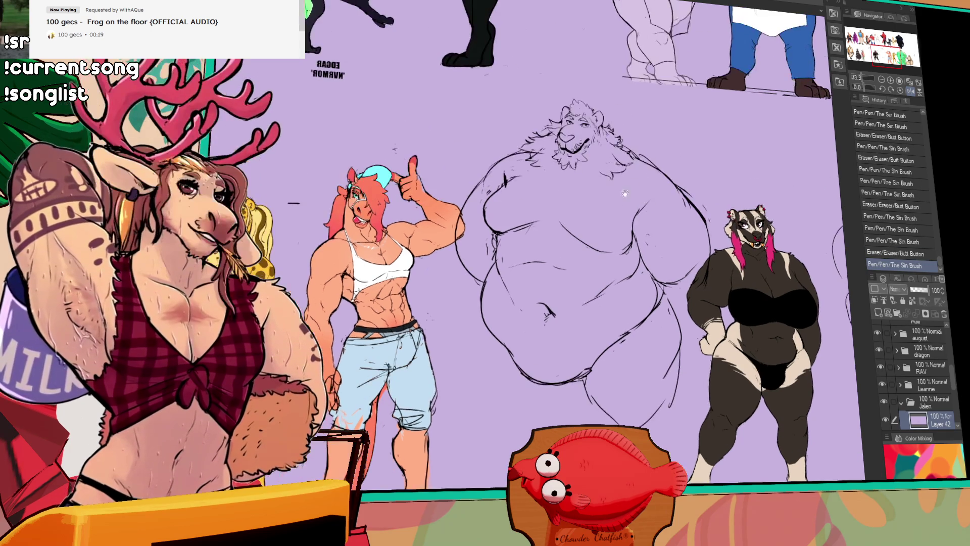
pyautogui.moveTo(697, 232); pyautogui.dragTo(696, 226)
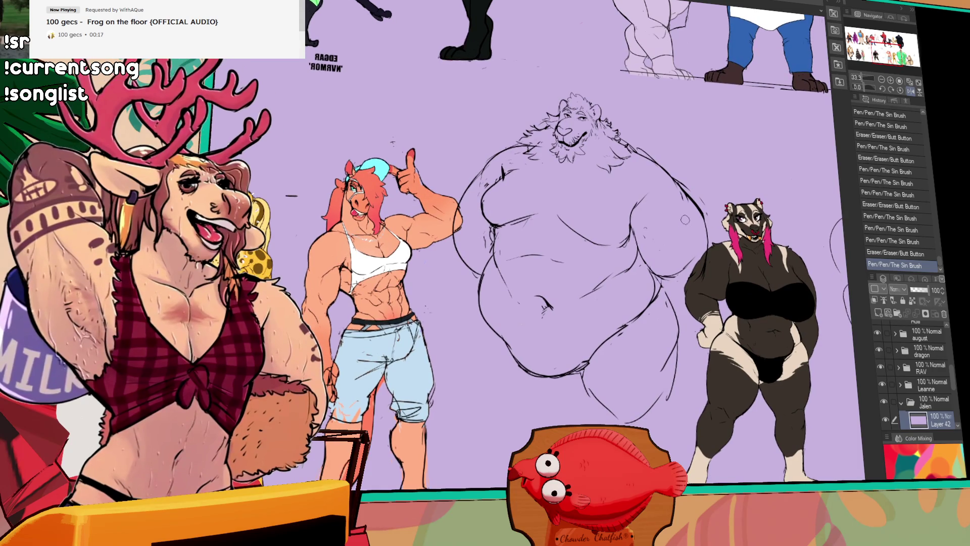
pyautogui.moveTo(698, 302); pyautogui.dragTo(686, 255)
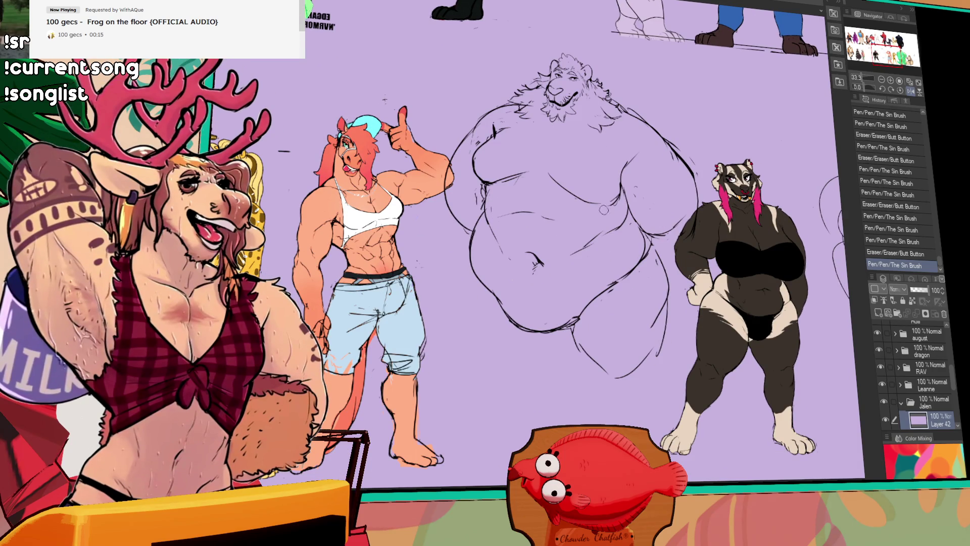
# Navigate along the lineup to the dark jaguar and the neighbouring purple character
pyautogui.click(885, 61)
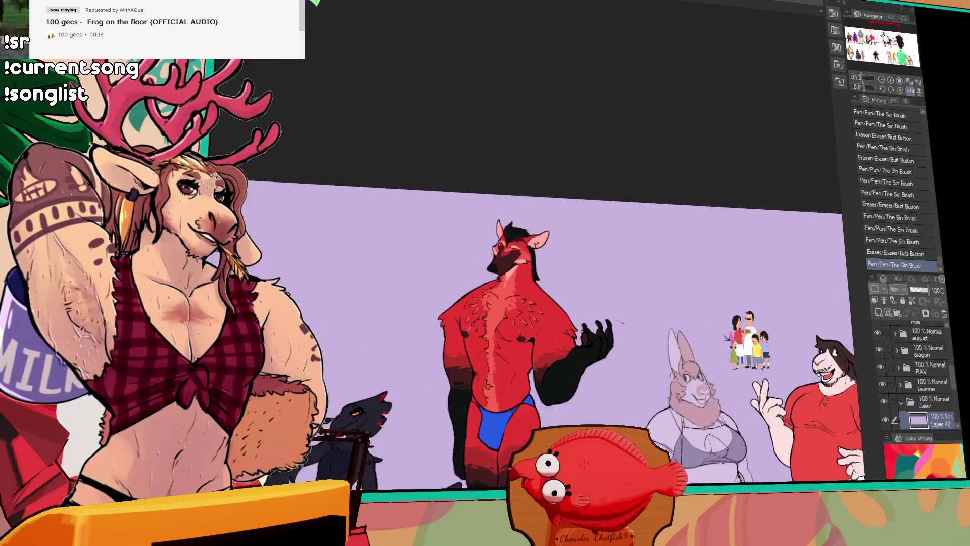
pyautogui.scroll(2, 754, 269)
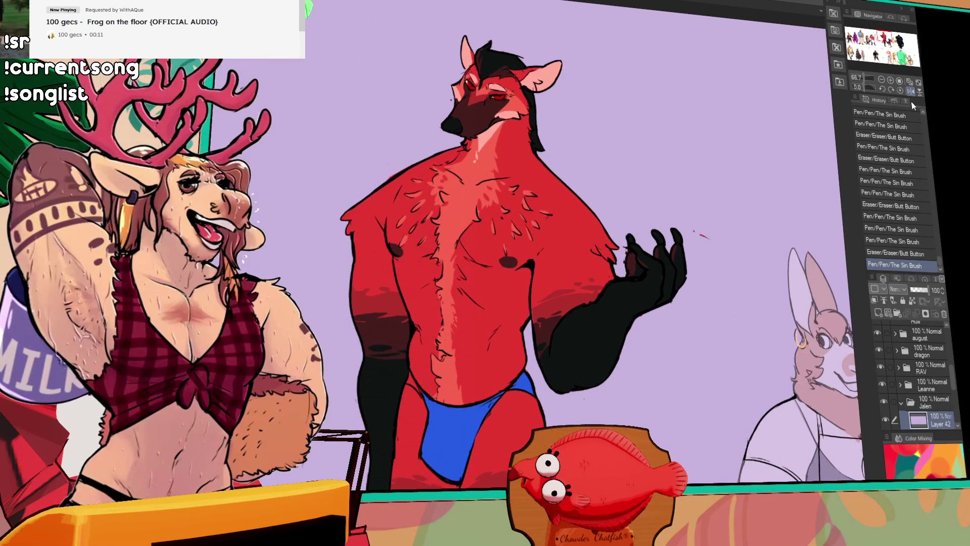
pyautogui.press('h')
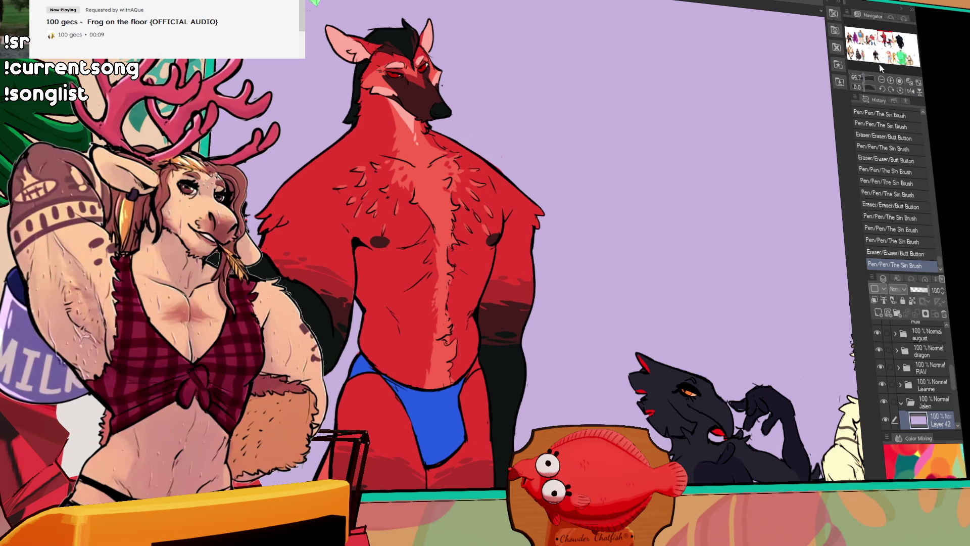
pyautogui.moveTo(883, 42); pyautogui.dragTo(858, 38)
pyautogui.moveTo(672, 212)
pyautogui.mouseDown()
pyautogui.moveTo(665, 324)
pyautogui.moveTo(699, 329)
pyautogui.mouseUp()
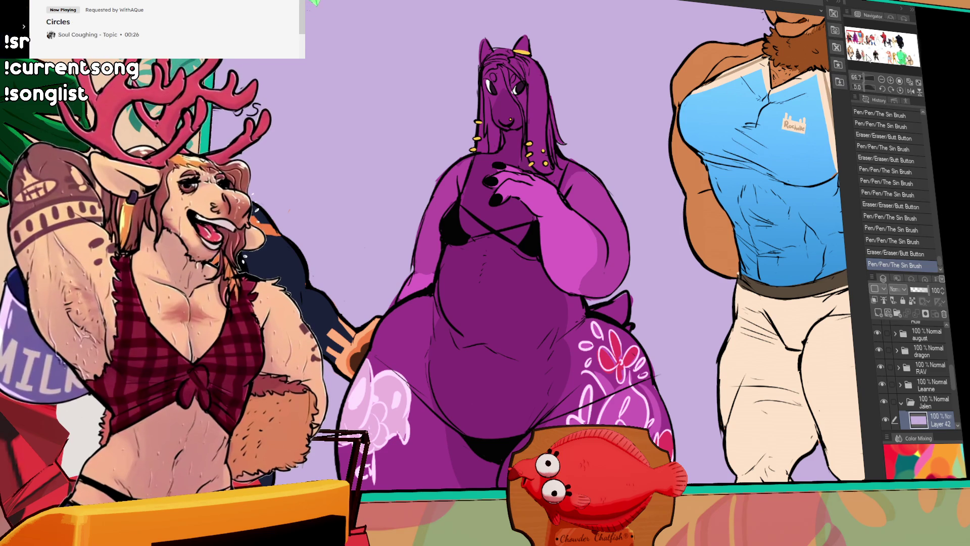
pyautogui.click(903, 40)
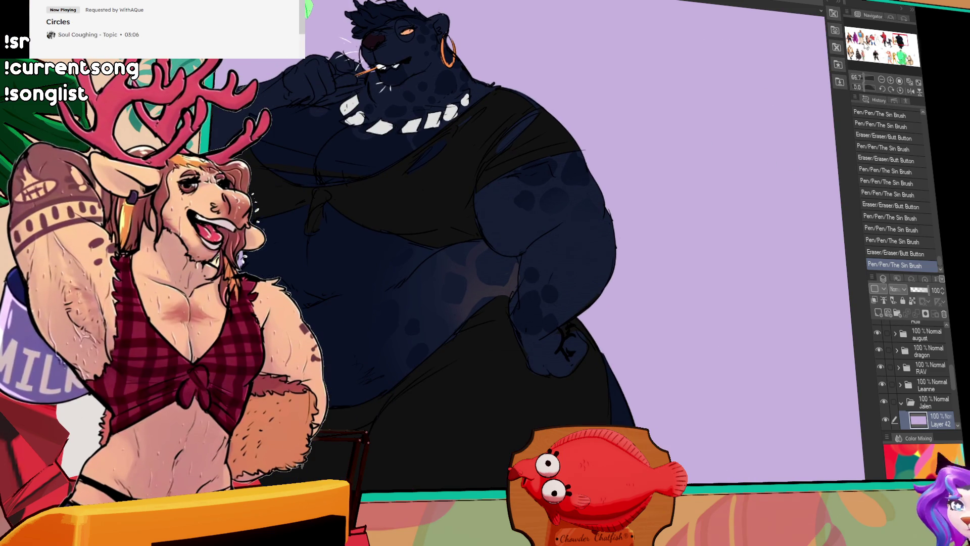
pyautogui.click(865, 45)
pyautogui.click(898, 45)
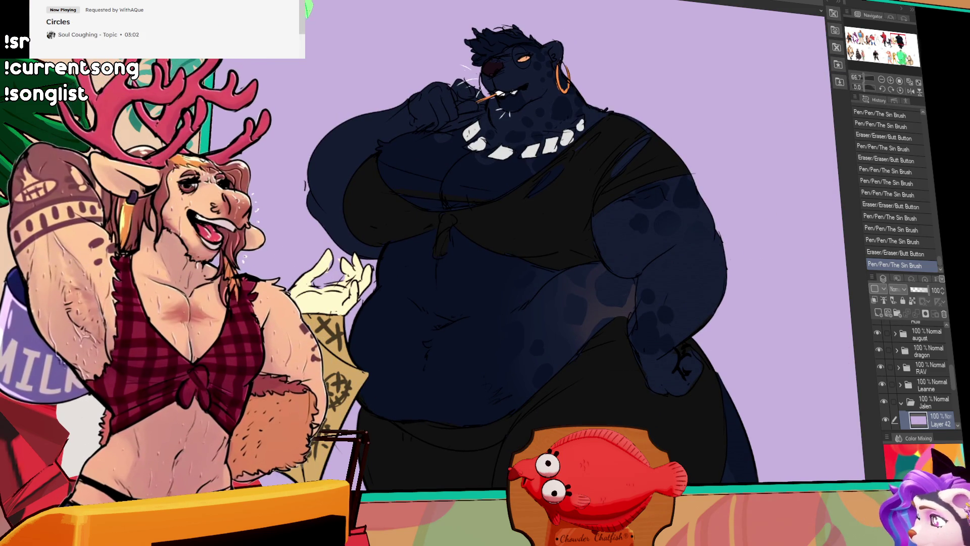
pyautogui.click(855, 36)
pyautogui.moveTo(505, 222)
pyautogui.mouseDown()
pyautogui.moveTo(546, 230)
pyautogui.moveTo(757, 202)
pyautogui.mouseUp()
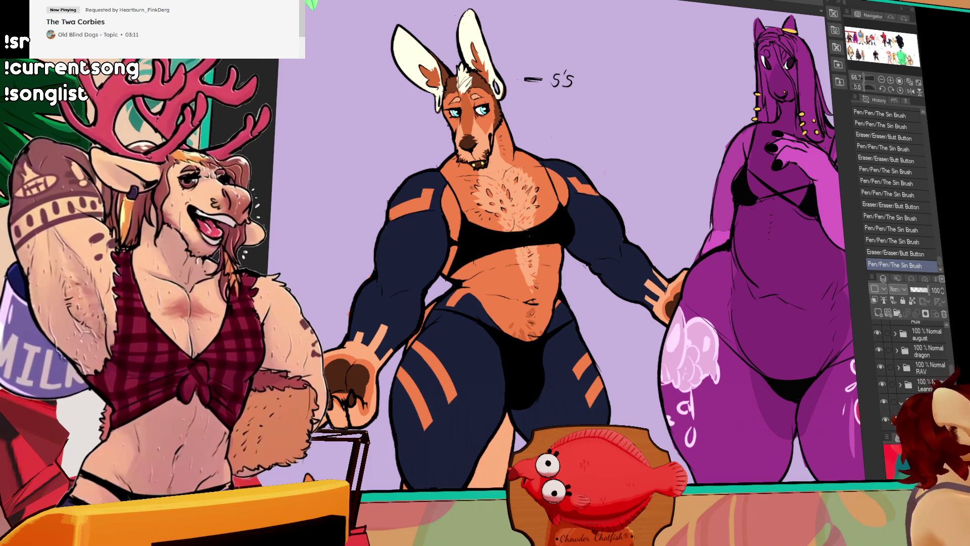
# Pan and zoom from the purple character over to the red, black and cream characters
pyautogui.moveTo(810, 144); pyautogui.dragTo(463, 144)
pyautogui.scroll(-1, 463, 143)
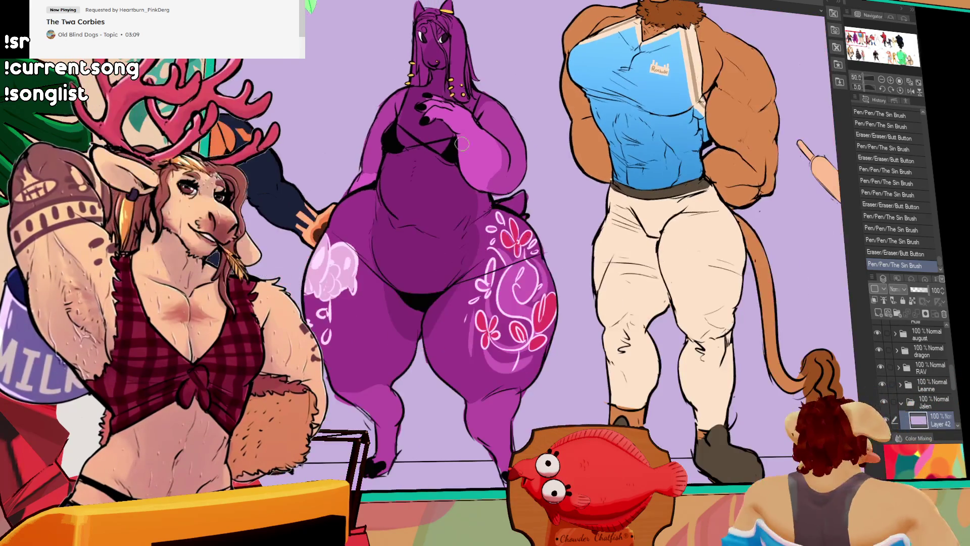
pyautogui.scroll(1, 462, 143)
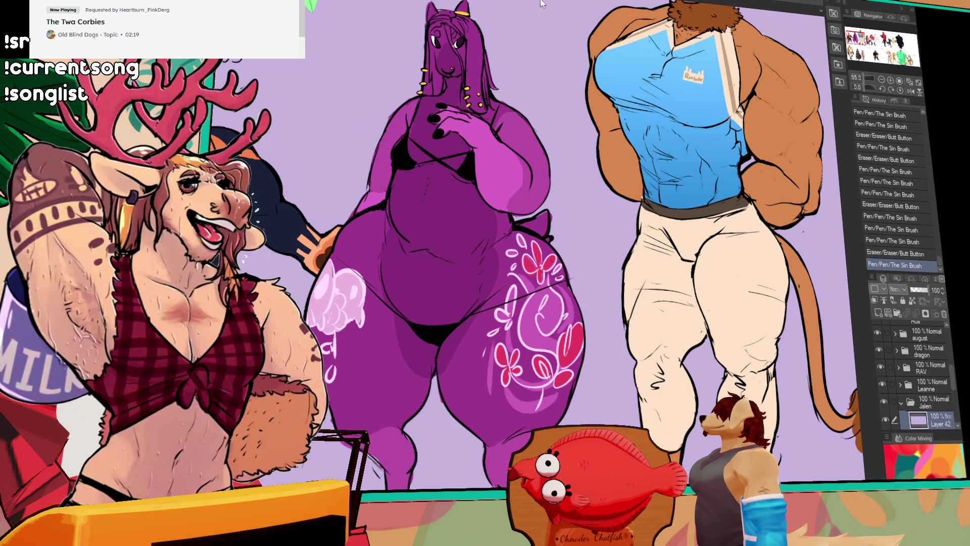
pyautogui.scroll(-2, 537, 253)
pyautogui.moveTo(646, 252); pyautogui.dragTo(283, 241)
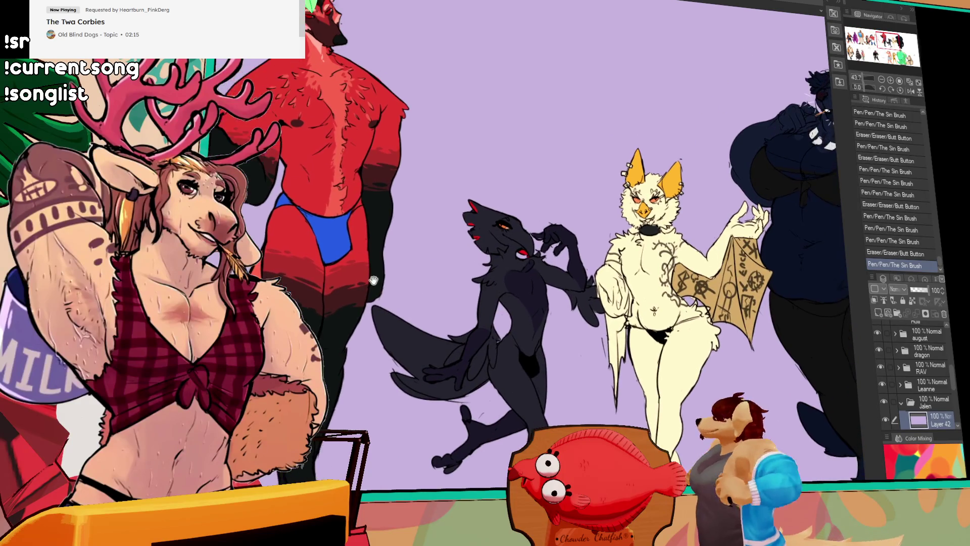
pyautogui.scroll(1, 393, 286)
pyautogui.moveTo(393, 286); pyautogui.dragTo(403, 278)
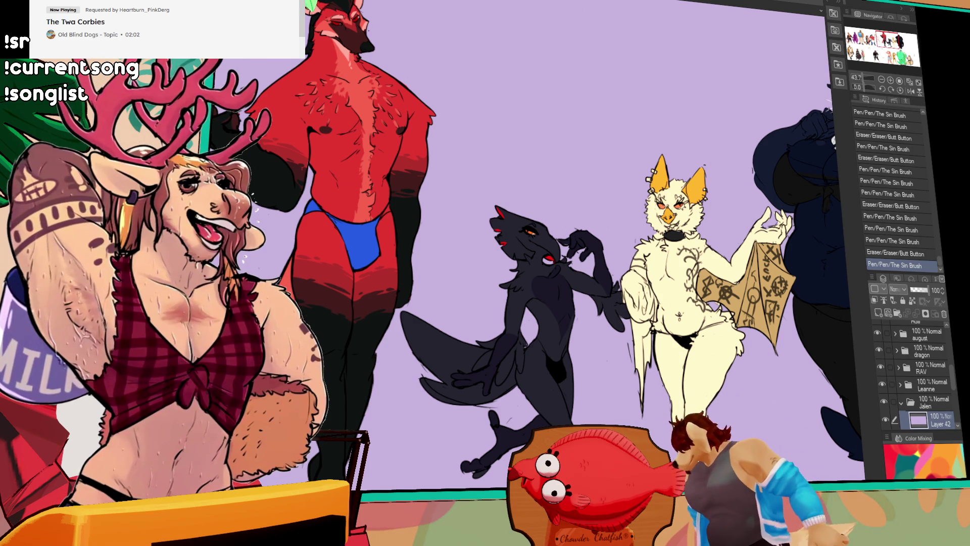
pyautogui.hotkey('ctrl', 'Tab')
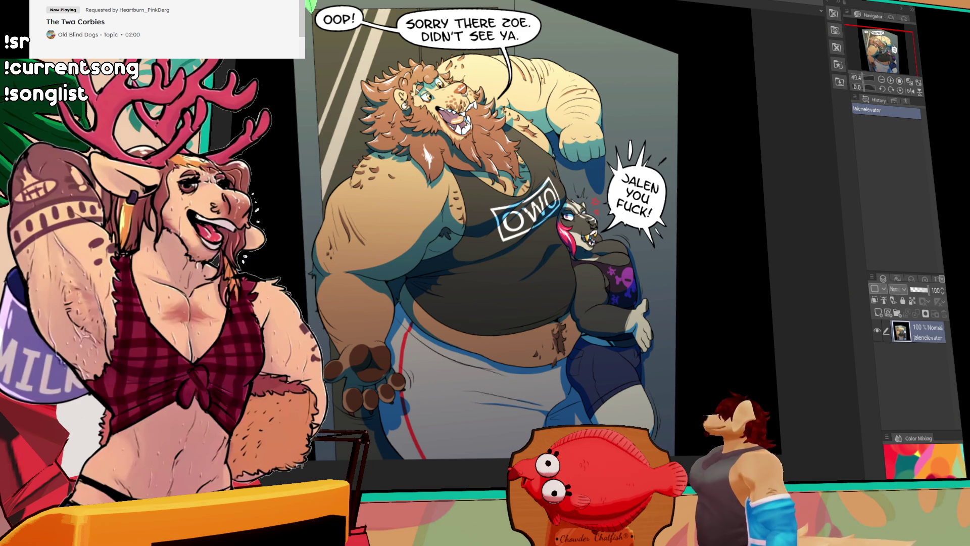
pyautogui.hotkey('ctrl', 'Tab')
pyautogui.hotkey('ctrl', 'Tab')
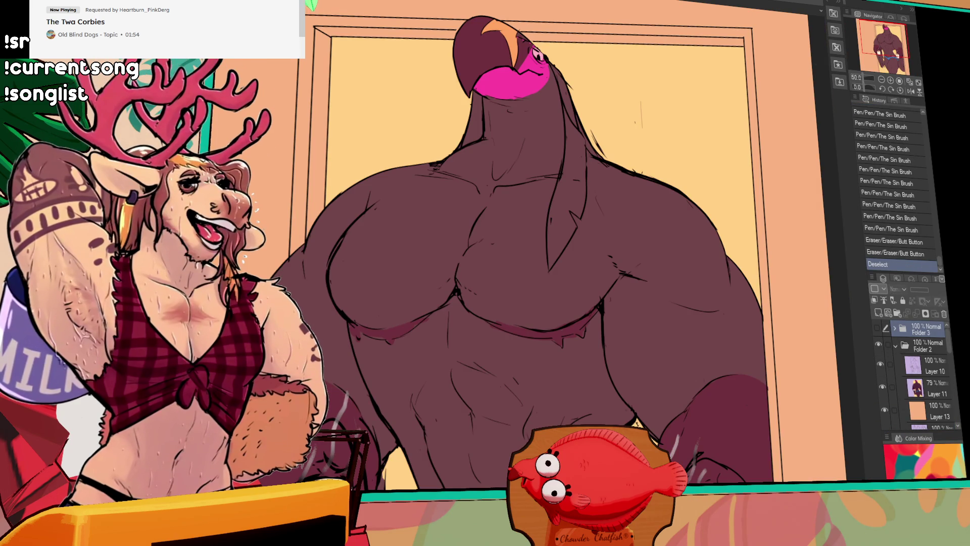
pyautogui.hotkey('ctrl', 'Tab')
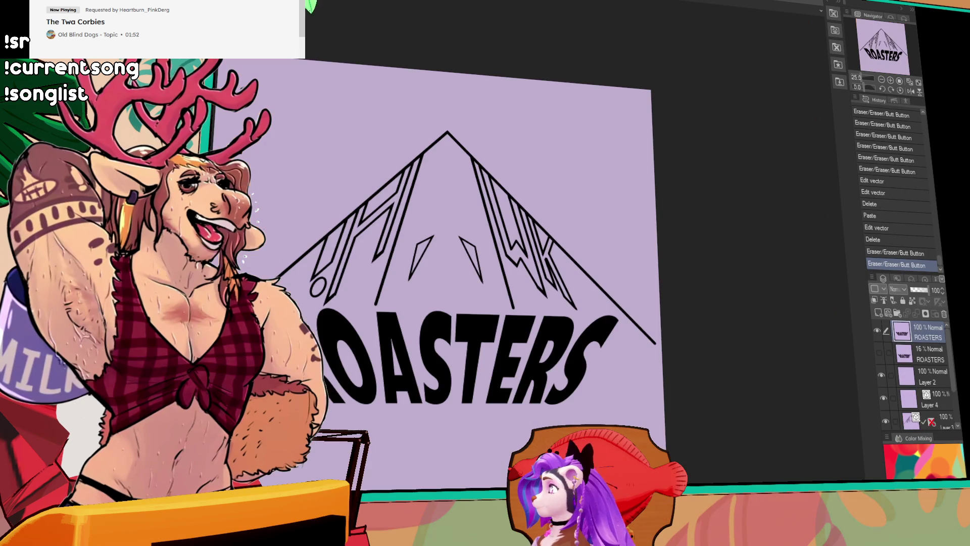
pyautogui.hotkey('ctrl', 'Tab')
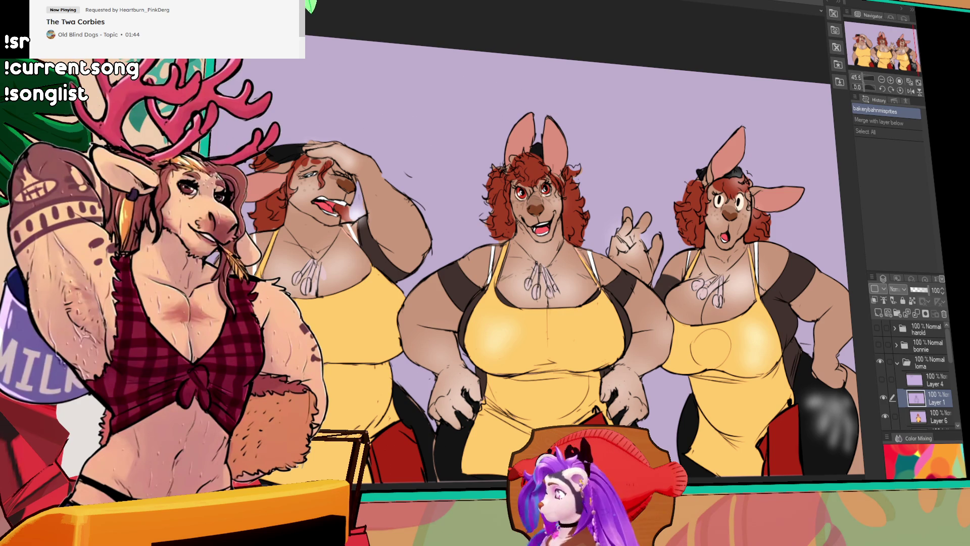
pyautogui.hotkey('ctrl', 'Tab')
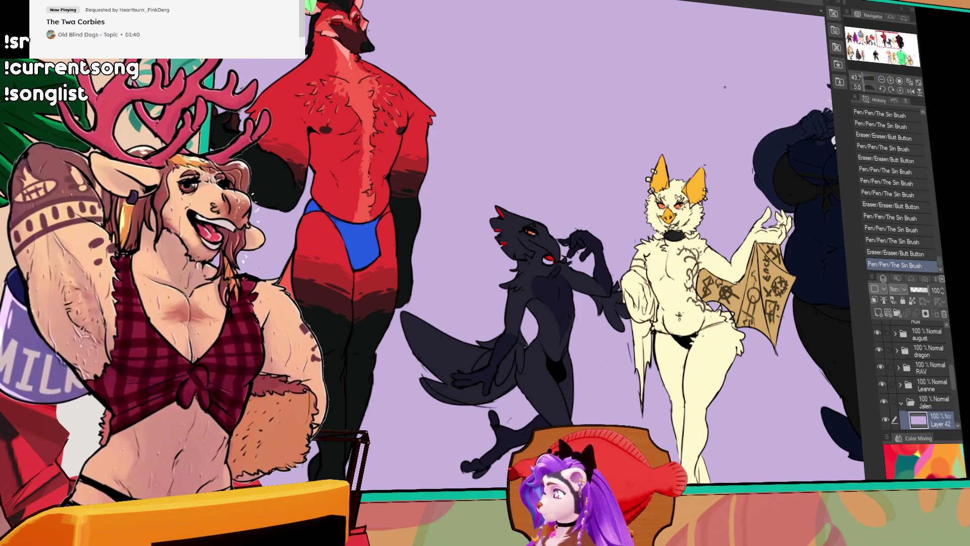
pyautogui.hotkey('ctrl', 'Tab')
pyautogui.hotkey('ctrl', 'Tab')
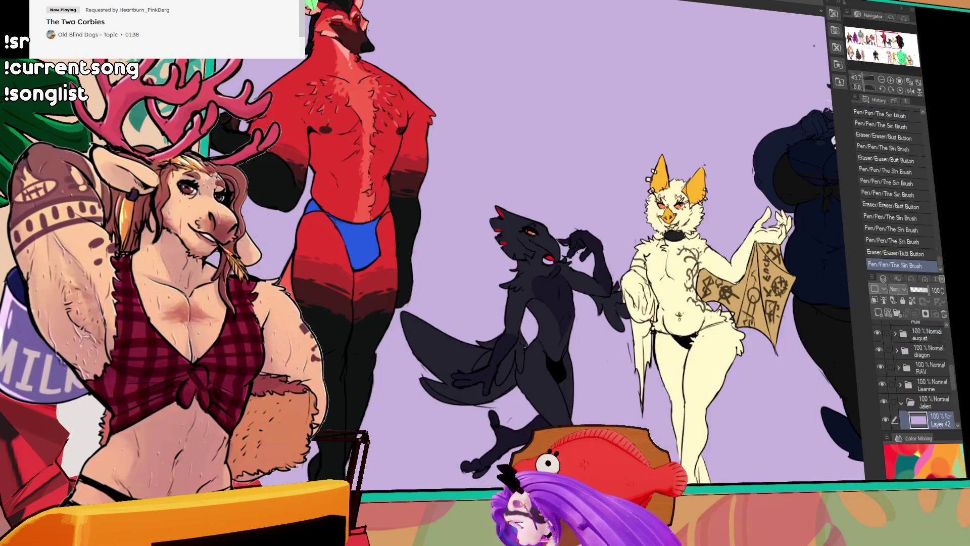
# Navigate back to the lion sketch and nudge it slightly up and right
pyautogui.click(873, 49)
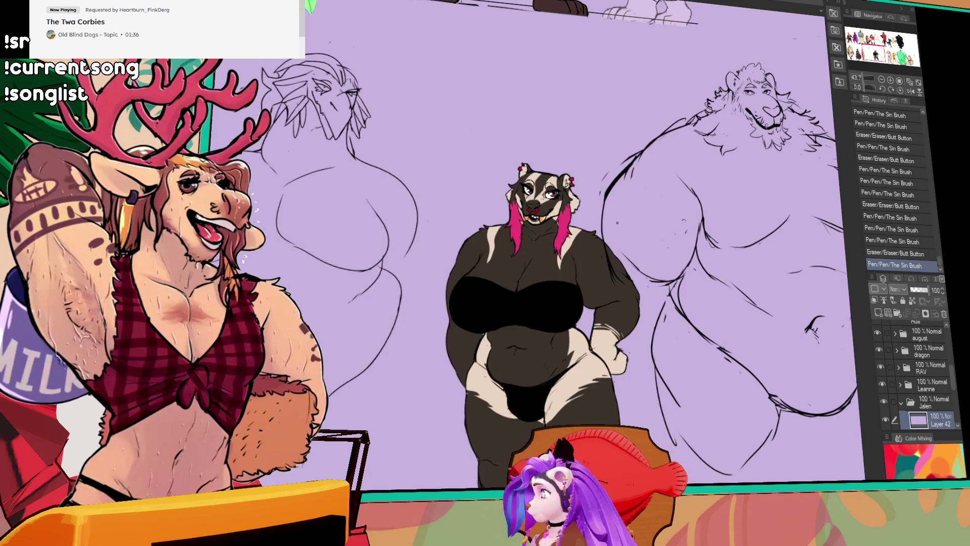
pyautogui.moveTo(507, 300)
pyautogui.mouseDown()
pyautogui.moveTo(565, 255)
pyautogui.moveTo(313, 326)
pyautogui.mouseUp()
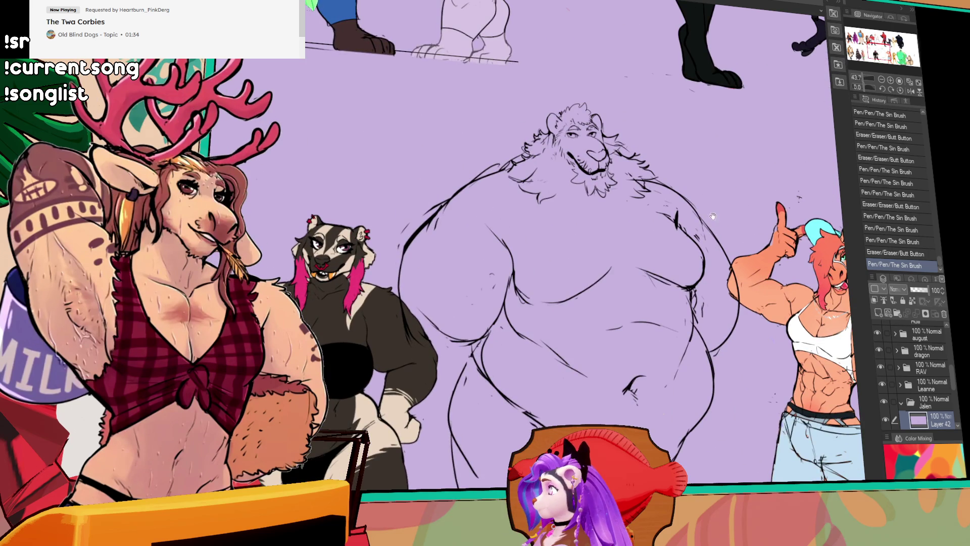
pyautogui.moveTo(713, 216)
pyautogui.mouseDown()
pyautogui.moveTo(650, 197)
pyautogui.moveTo(677, 198)
pyautogui.mouseUp()
pyautogui.click(881, 80)
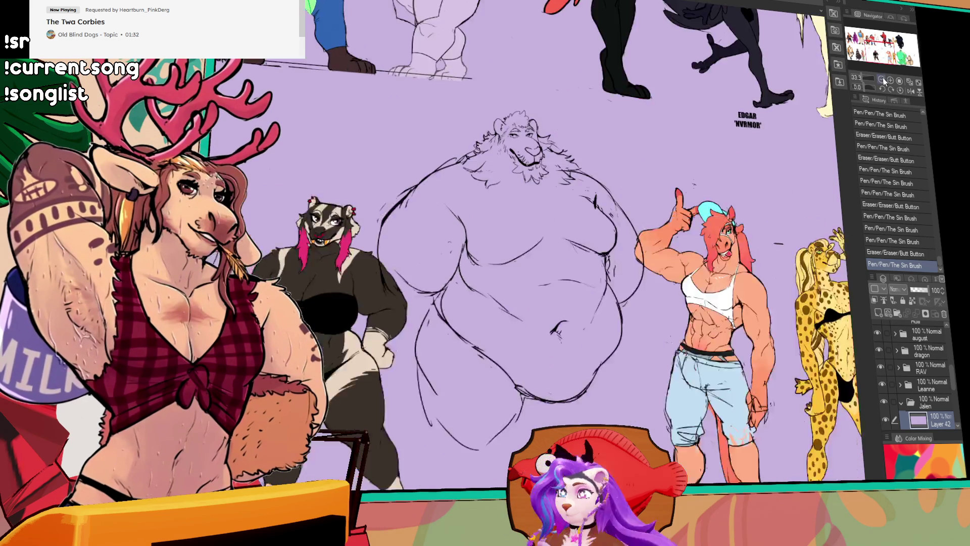
pyautogui.click(881, 80)
pyautogui.moveTo(808, 152); pyautogui.dragTo(669, 152)
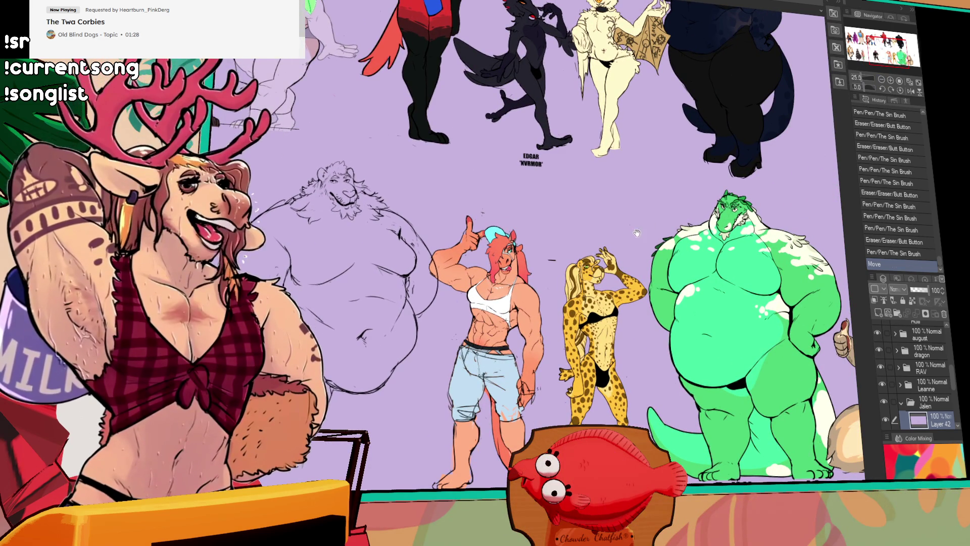
pyautogui.moveTo(775, 134); pyautogui.dragTo(777, 144)
# Draw a freehand Lasso selection around the lion sketch
pyautogui.click(890, 80)
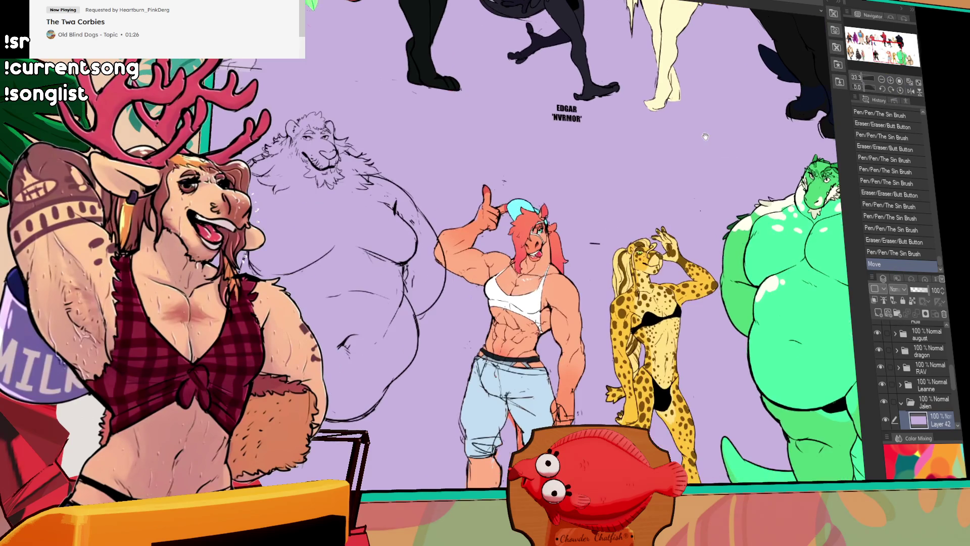
pyautogui.moveTo(500, 189); pyautogui.dragTo(555, 182)
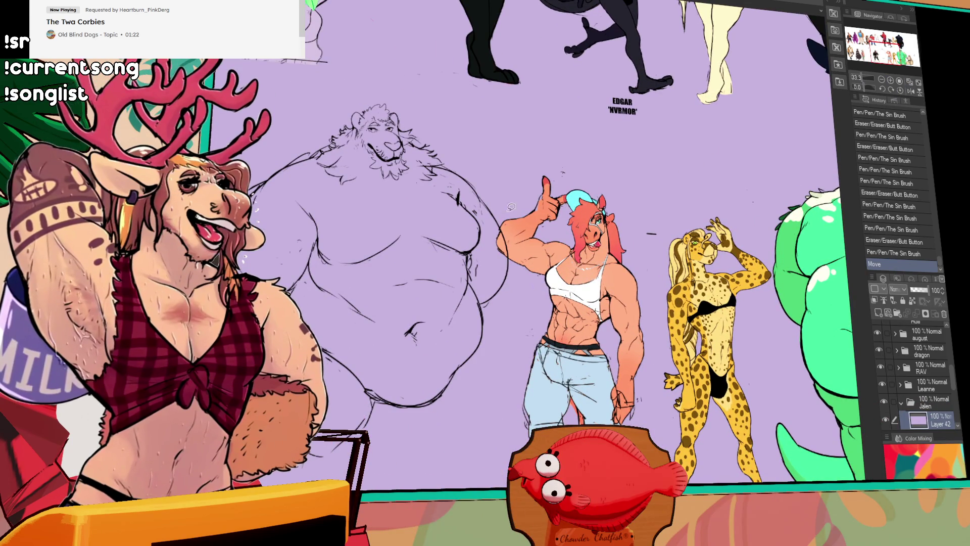
pyautogui.moveTo(511, 207)
pyautogui.mouseDown()
pyautogui.moveTo(361, 484)
pyautogui.moveTo(525, 202)
pyautogui.mouseUp()
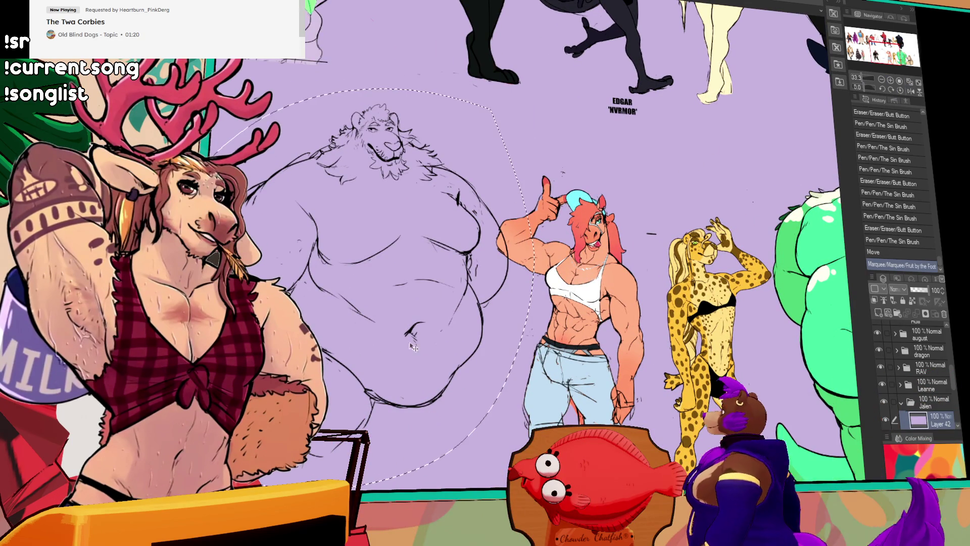
# Rotate the selected lion sketch slightly, apply the transform and deselect
pyautogui.hotkey('ctrl', 't')
pyautogui.moveTo(530, 93); pyautogui.dragTo(539, 103)
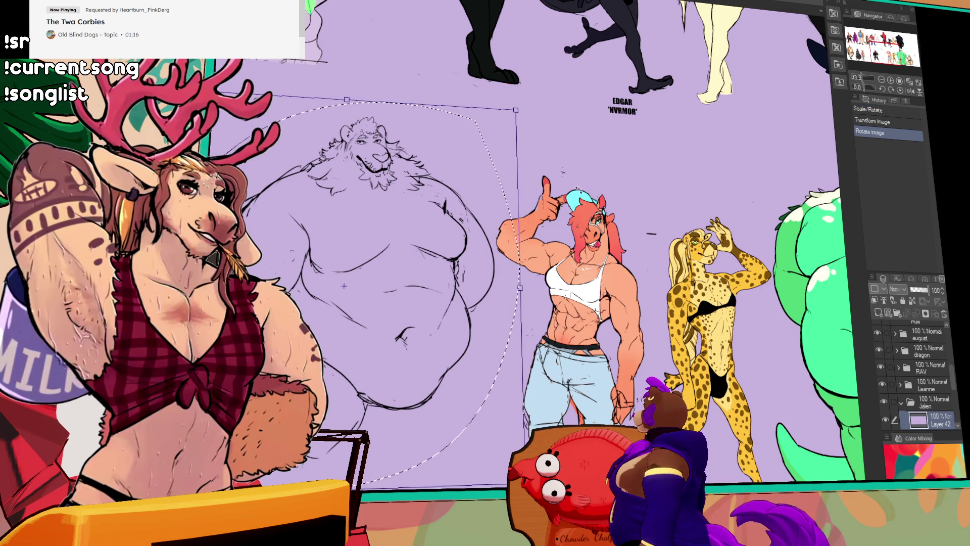
pyautogui.press('Return')
pyautogui.hotkey('ctrl', 'd')
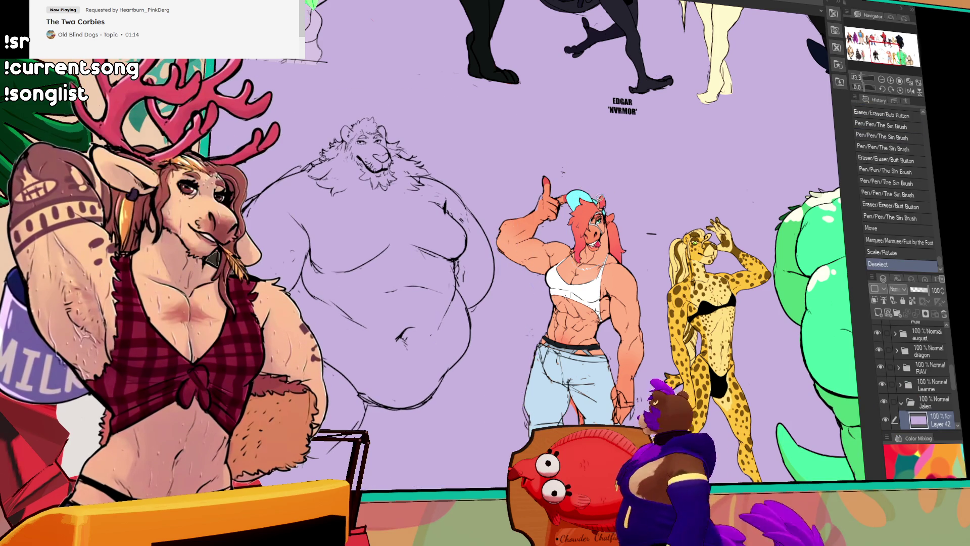
# Shift the lion sketch right and redraw its lower-left and right belly contours
pyautogui.moveTo(491, 288); pyautogui.dragTo(505, 287)
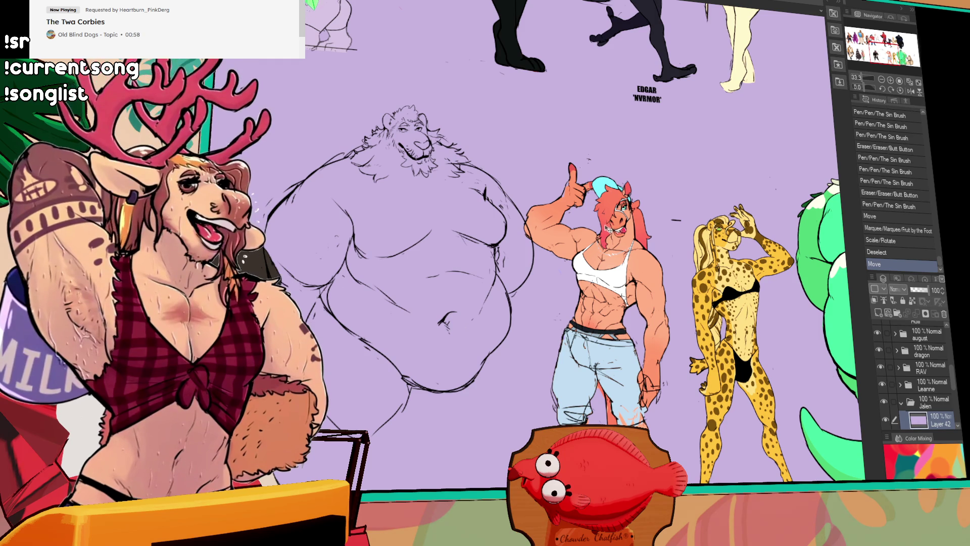
pyautogui.hscroll(-3, 666, 104)
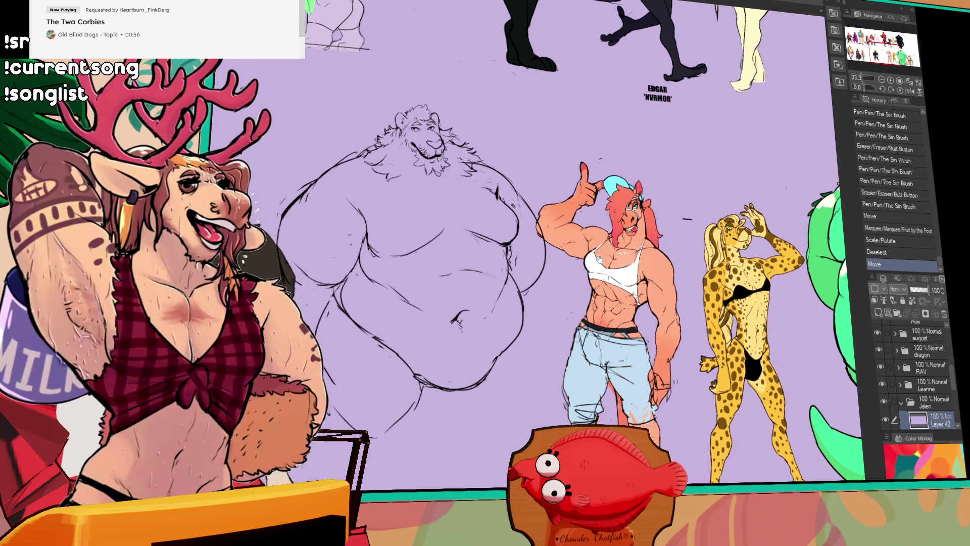
pyautogui.moveTo(376, 314); pyautogui.dragTo(373, 374)
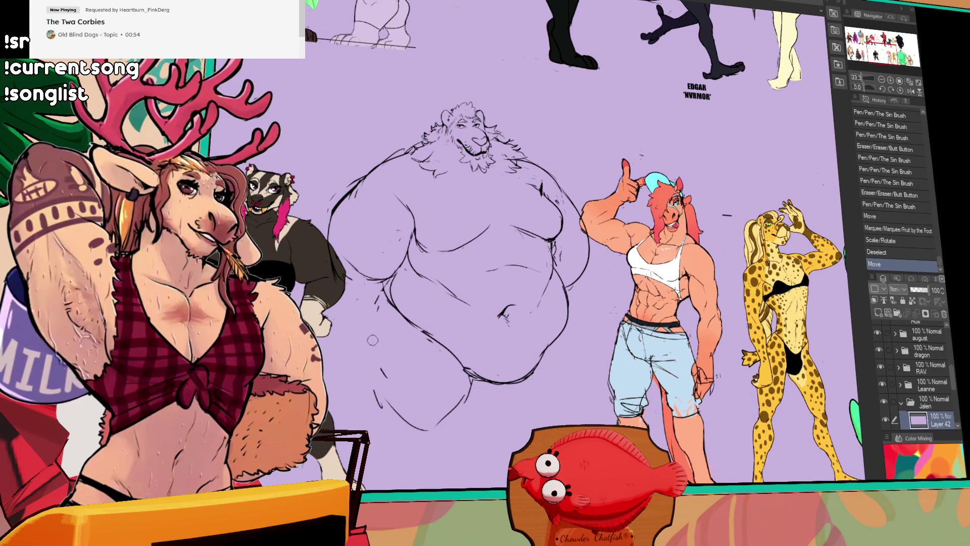
pyautogui.moveTo(382, 283); pyautogui.dragTo(374, 354)
pyautogui.hotkey('ctrl', 'z')
pyautogui.moveTo(379, 286)
pyautogui.mouseDown()
pyautogui.moveTo(376, 388)
pyautogui.moveTo(358, 346)
pyautogui.moveTo(378, 385)
pyautogui.mouseUp()
pyautogui.moveTo(444, 376); pyautogui.dragTo(460, 378)
pyautogui.moveTo(404, 313); pyautogui.dragTo(411, 323)
pyautogui.moveTo(407, 315); pyautogui.dragTo(414, 324)
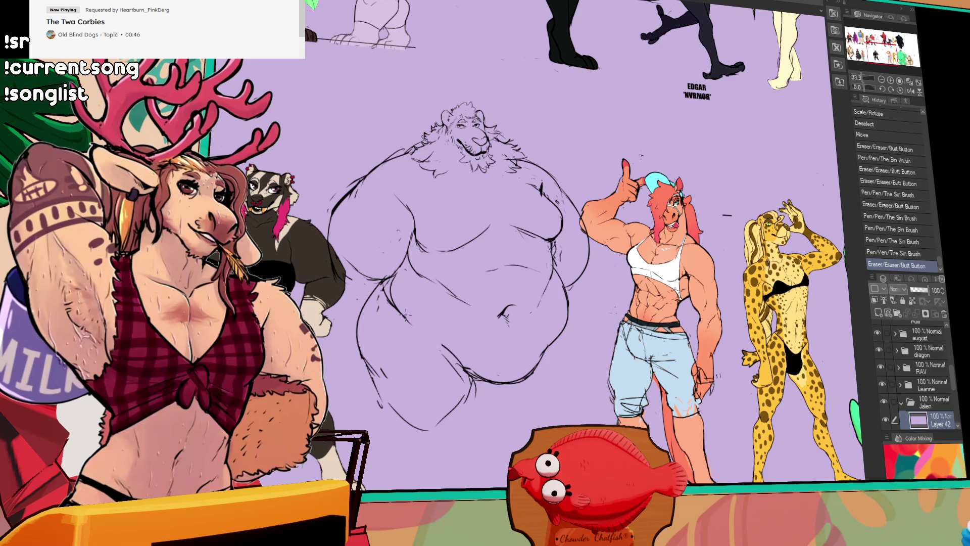
pyautogui.moveTo(555, 318)
pyautogui.mouseDown()
pyautogui.moveTo(543, 356)
pyautogui.moveTo(568, 328)
pyautogui.moveTo(546, 417)
pyautogui.moveTo(567, 400)
pyautogui.mouseUp()
pyautogui.moveTo(508, 362)
pyautogui.mouseDown()
pyautogui.moveTo(507, 344)
pyautogui.moveTo(523, 360)
pyautogui.mouseUp()
# Draw the lion's lower-left leg outline, lower legs and feet
pyautogui.moveTo(372, 328); pyautogui.dragTo(402, 434)
pyautogui.moveTo(394, 383); pyautogui.dragTo(381, 412)
pyautogui.moveTo(454, 381); pyautogui.dragTo(437, 441)
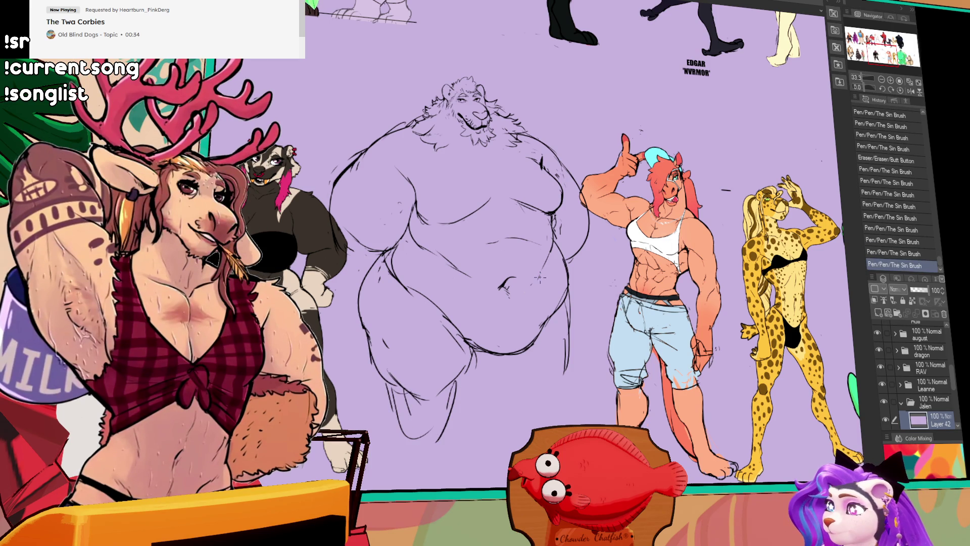